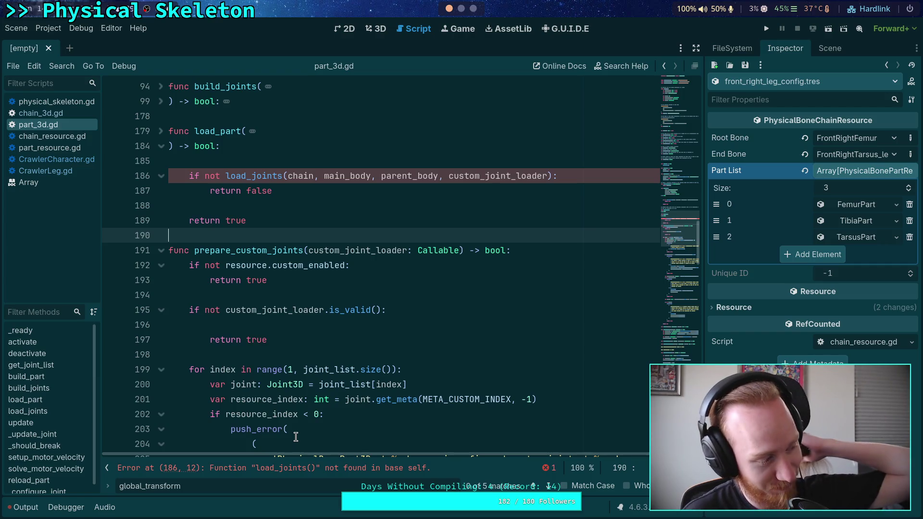
Step: Close the global_transform Find bar and put the cursor on empty line 196 in prepare_custom_joints
{"action": "mouse_move", "coordinate": [357, 387]}
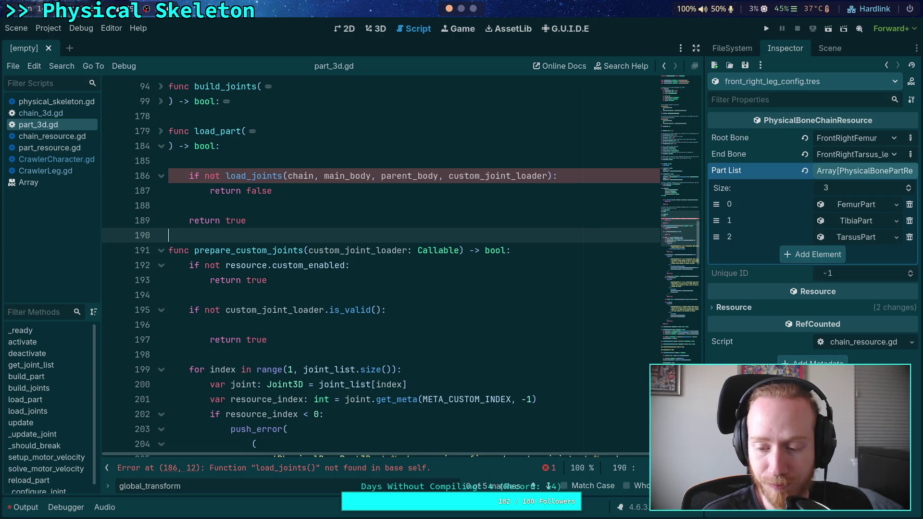
{"action": "key", "text": "Escape"}
{"action": "left_click", "coordinate": [283, 343]}
{"action": "left_click", "coordinate": [282, 325]}
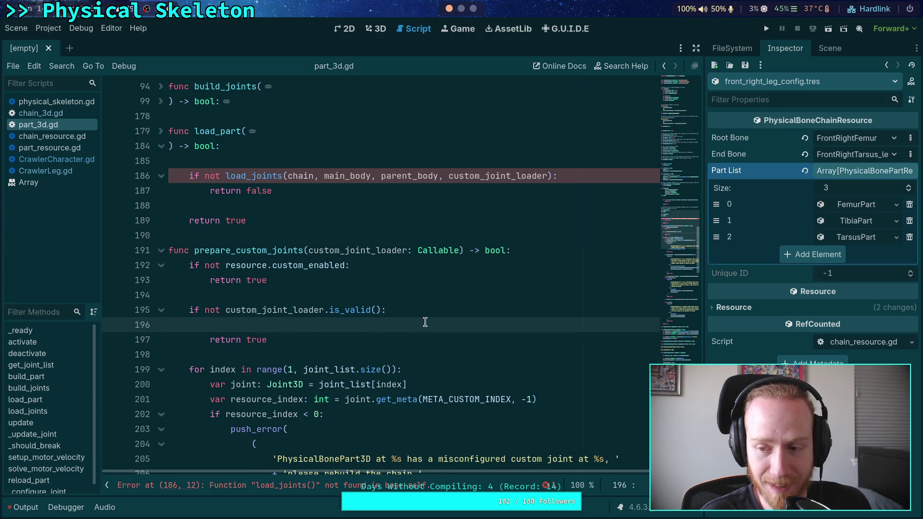
{"action": "scroll", "coordinate": [419, 323], "scroll_direction": "down", "scroll_amount": 2}
{"action": "scroll", "coordinate": [446, 308], "scroll_direction": "up", "scroll_amount": 2}
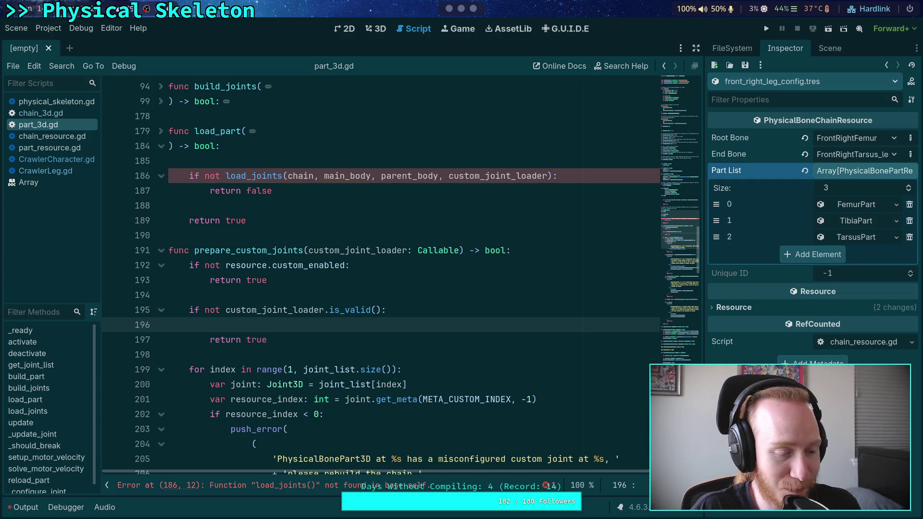
{"action": "left_click", "coordinate": [278, 325]}
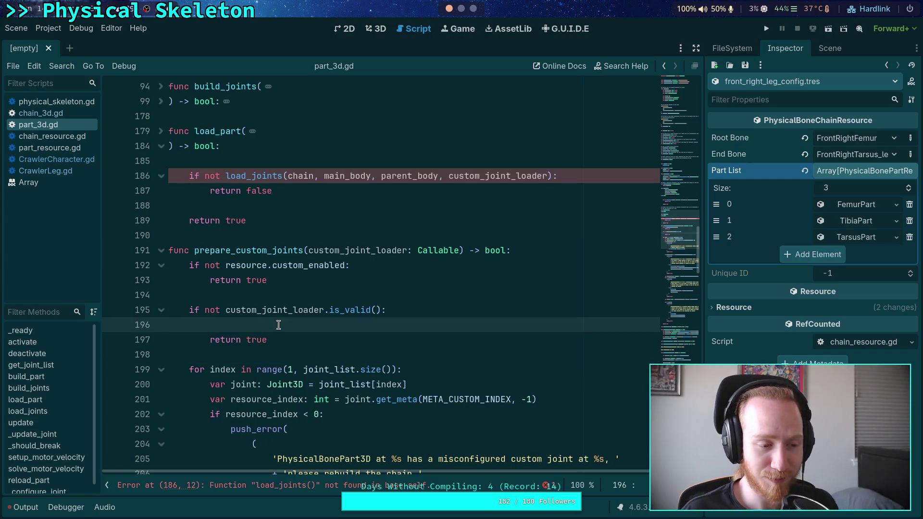